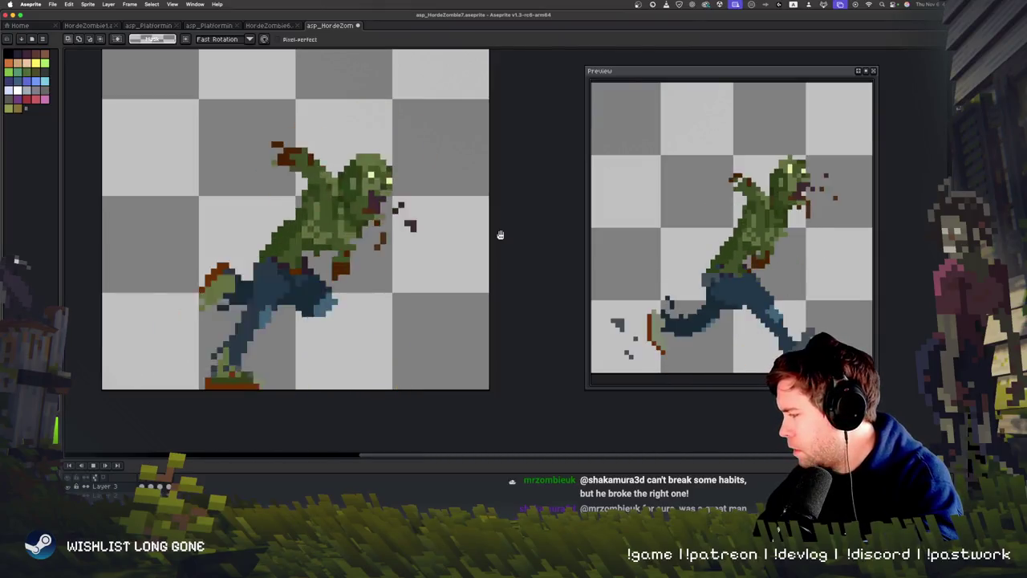
Stop playback on a single frame, undo back to another run-cycle frame, and drop the head selection.
key("Return")
key("ctrl+z")
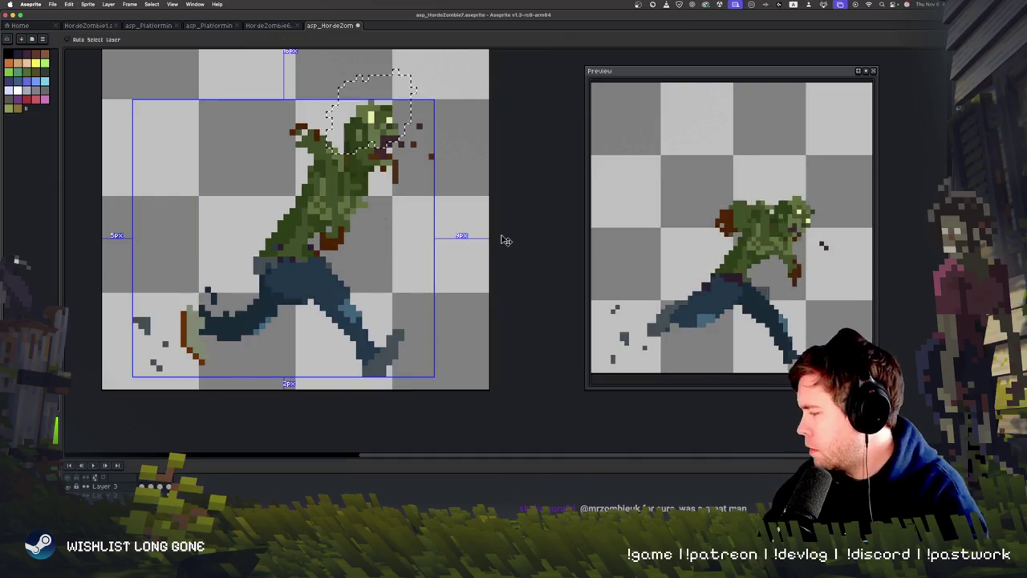
key("ctrl+d")
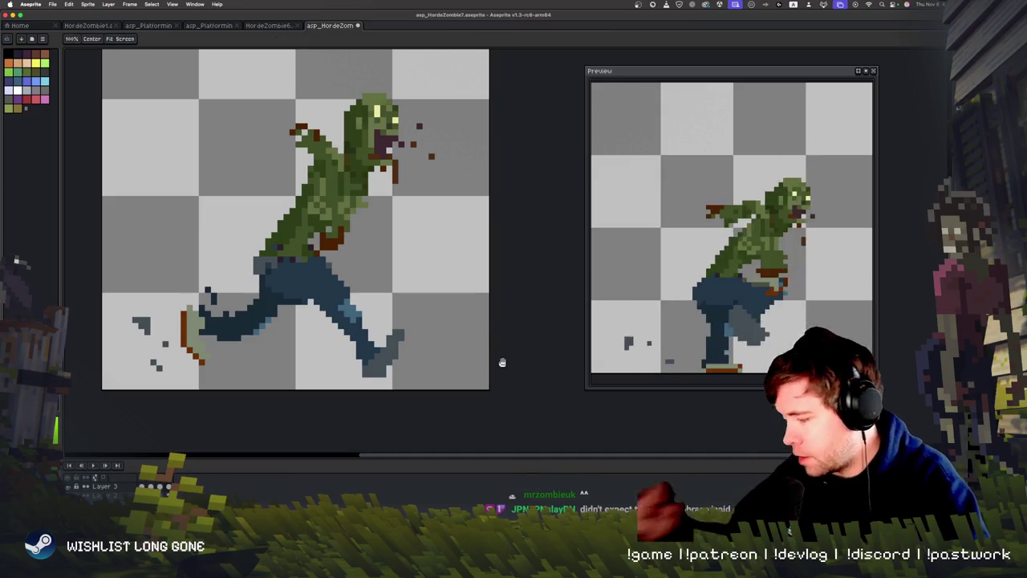
Touch up the long-stride frame's pixels, sampling colours from the sprite and redrawing with the Pencil.
scroll(351, 349, "down", 2)
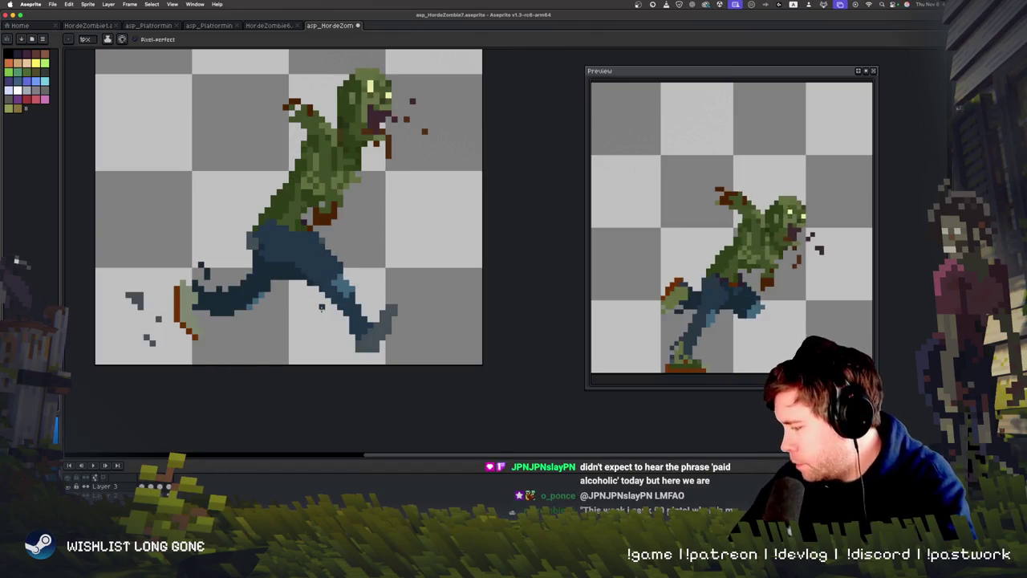
key("i")
key("b")
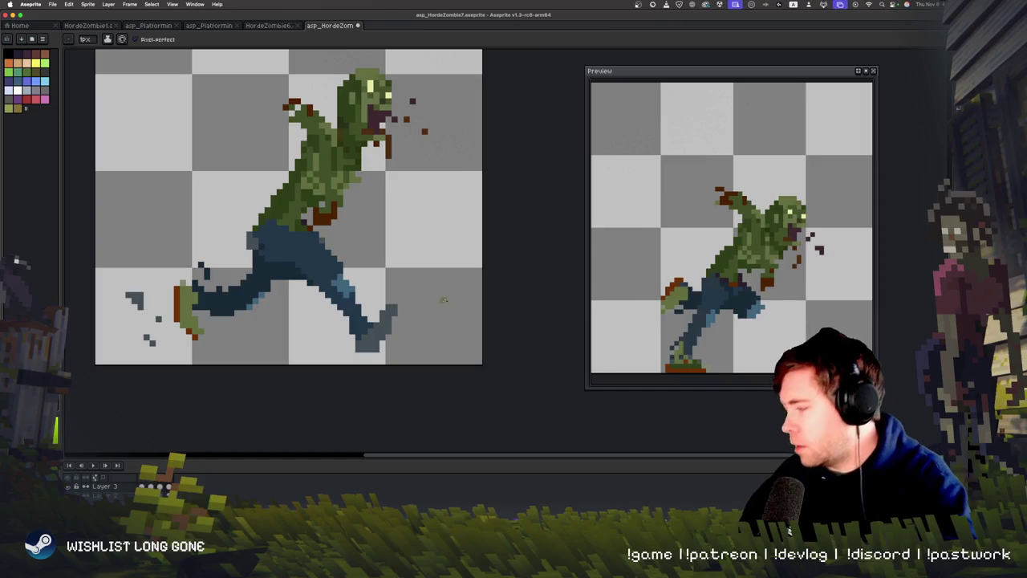
left_click_drag(352, 304, 332, 371)
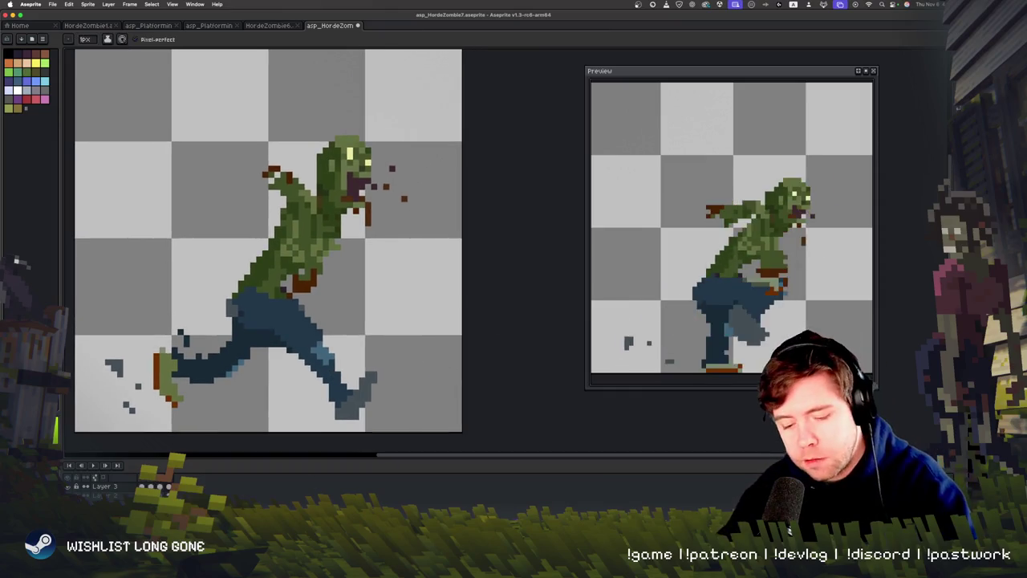
key("alt")
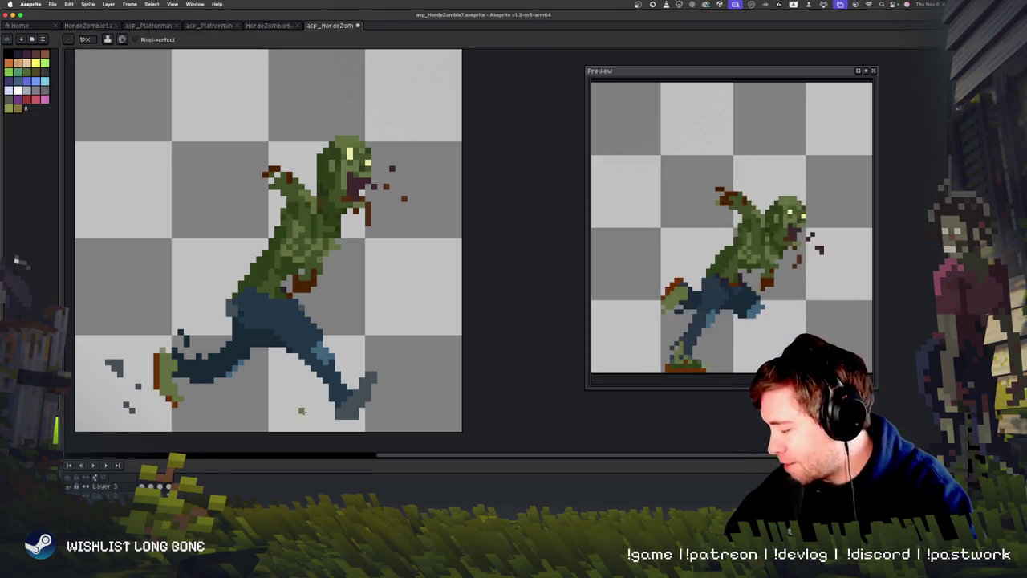
key("space")
key("space")
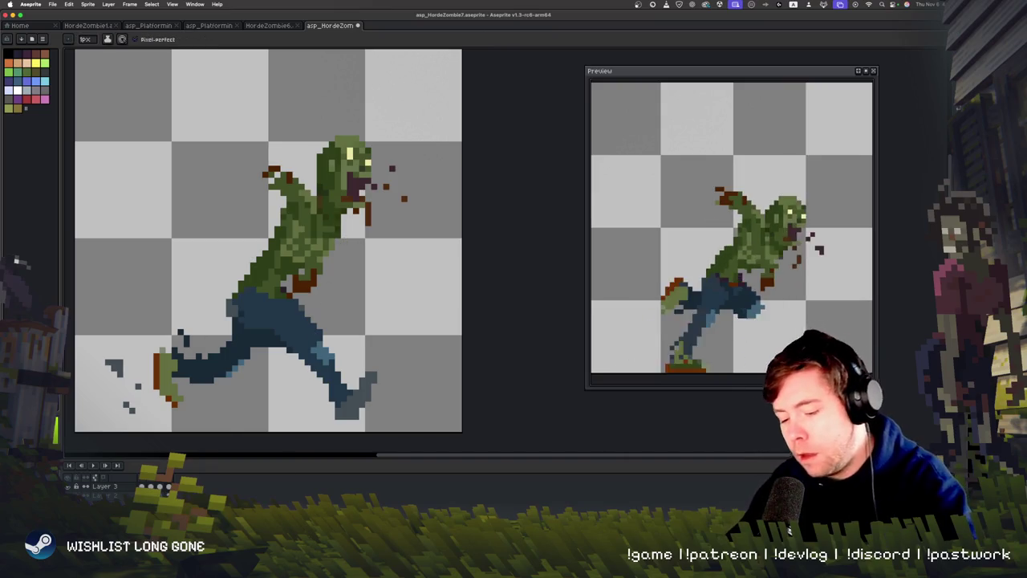
key("Right")
key("Left")
key("Right")
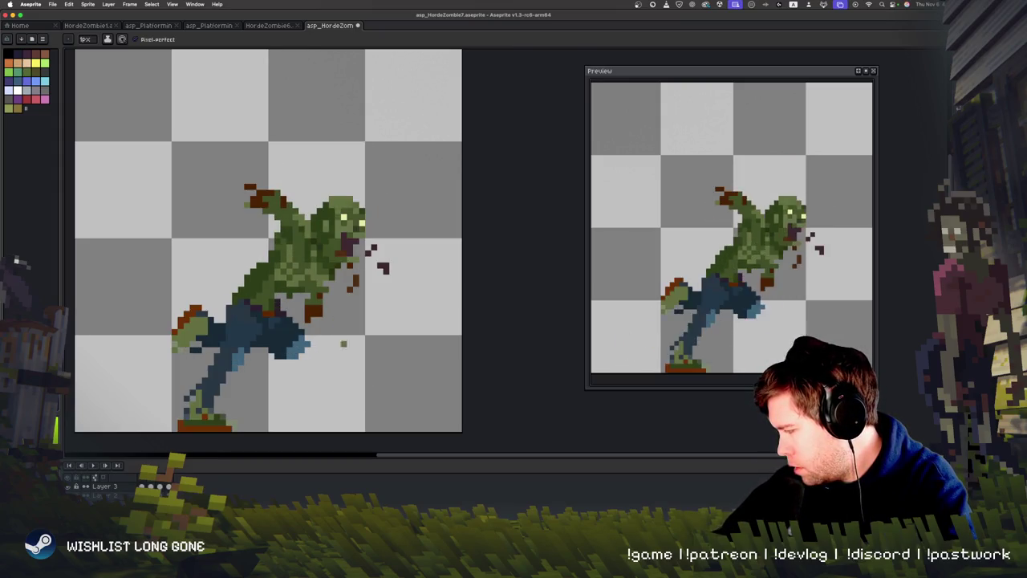
key("Right")
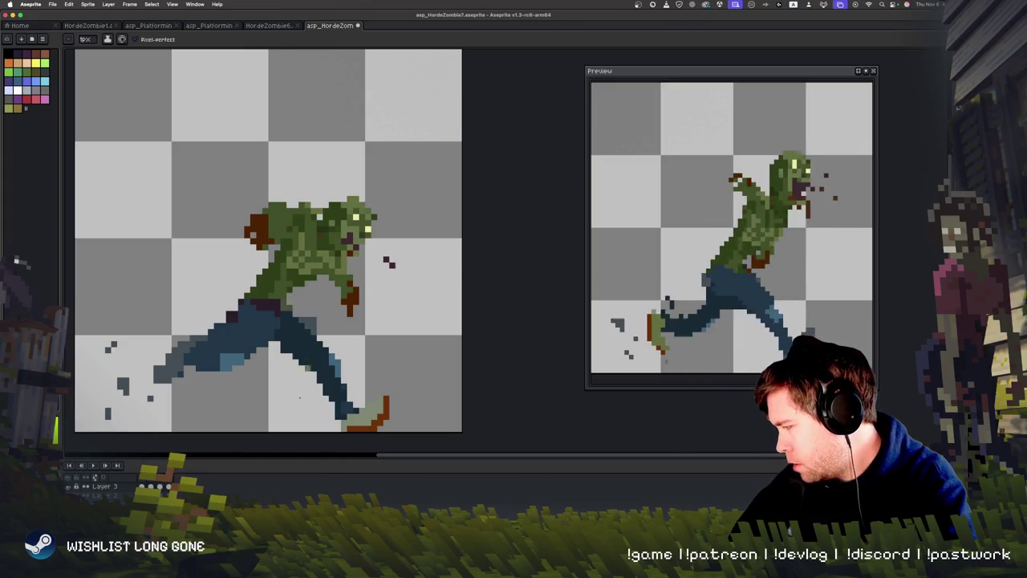
key("Return")
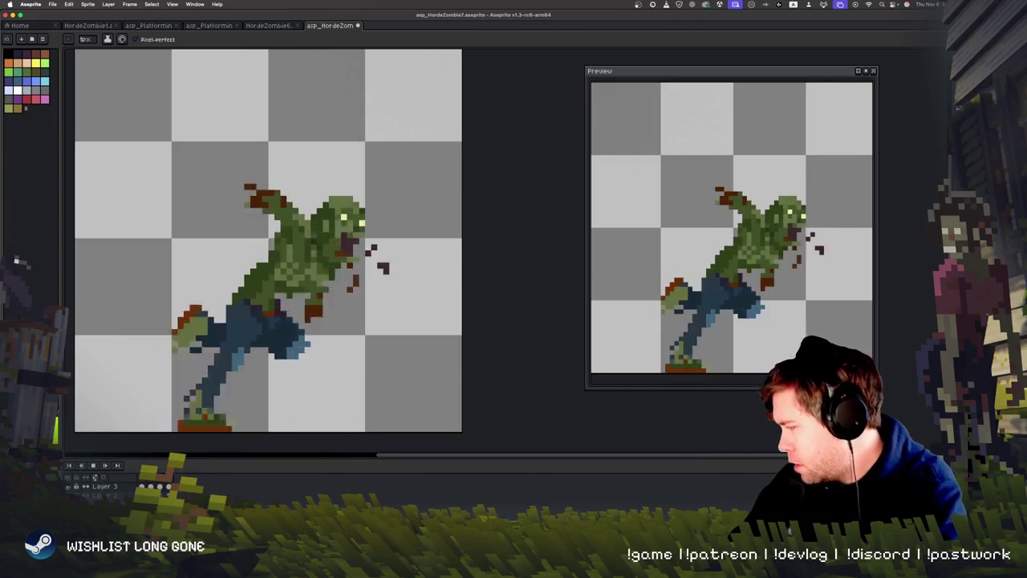
key("Return")
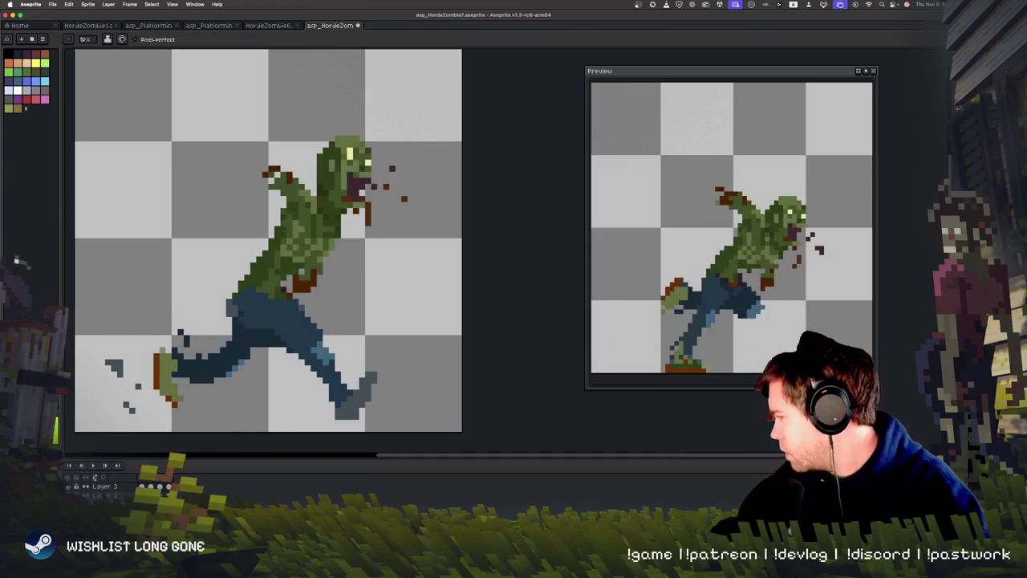
Pick the fill tool and flip between the running frame and its neighbouring frame.
key("g")
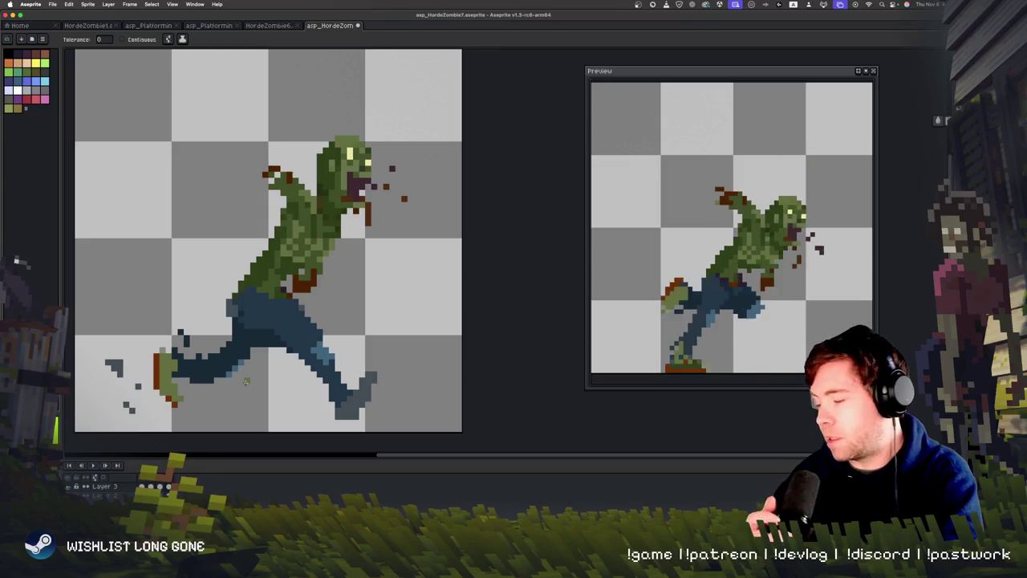
key("Right")
key("Left")
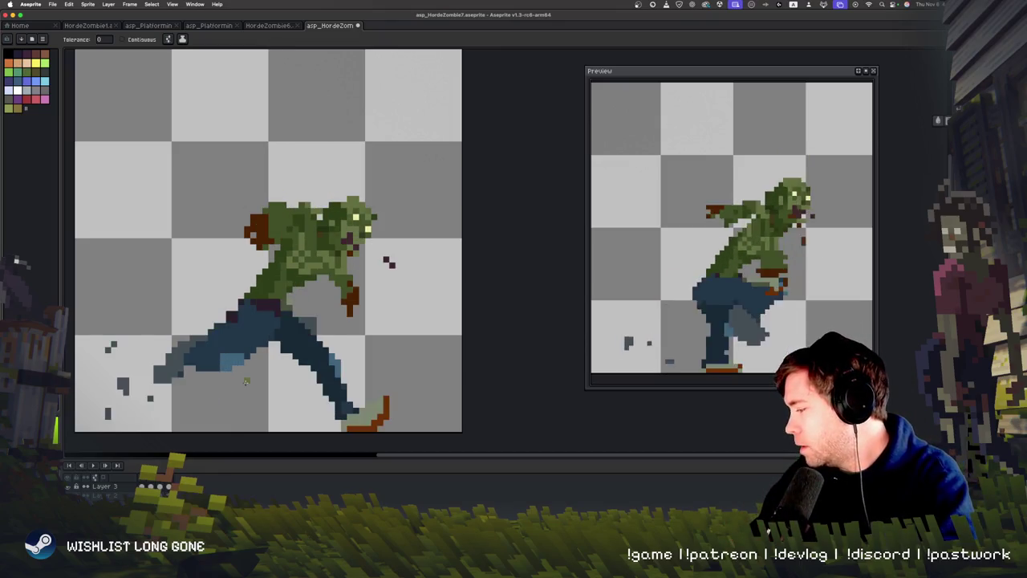
key("Right")
key("Right")
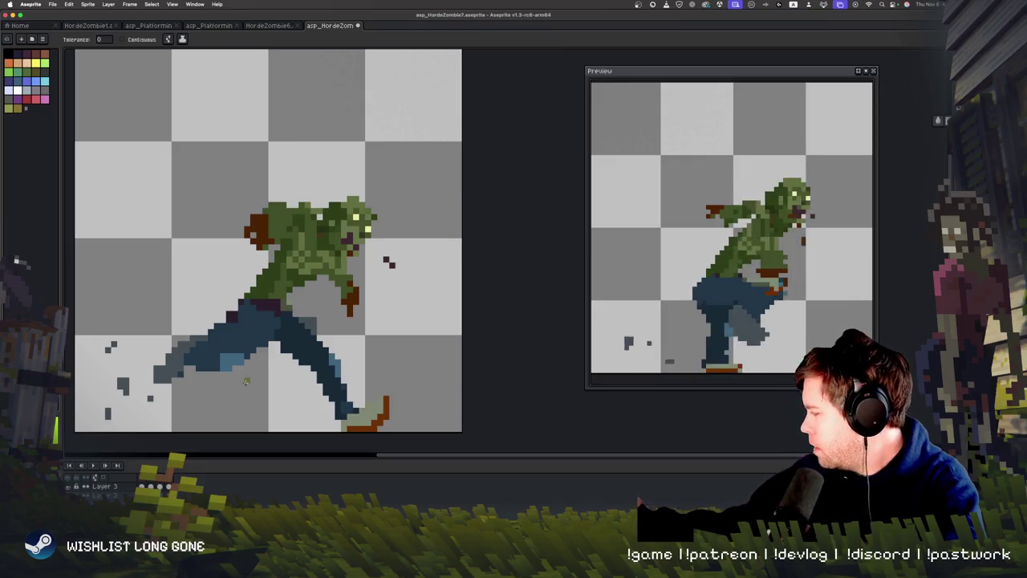
With the Polygonal Lasso active, compare the crouch and running frames, ending on the running frame.
left_click(915, 52)
key("Left")
key("Right")
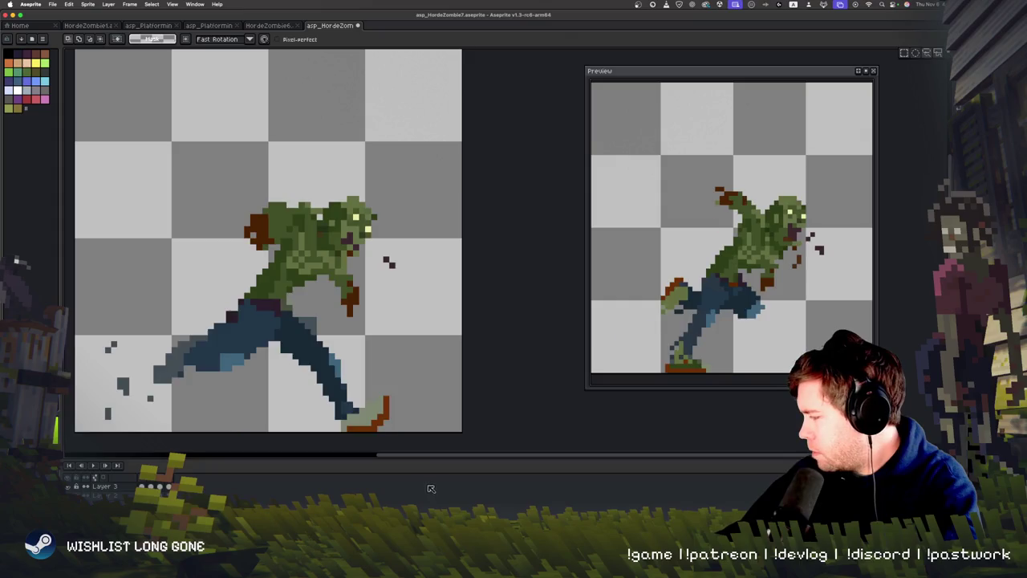
key("Left")
key("Left")
key("Left")
key("Right")
key("Left")
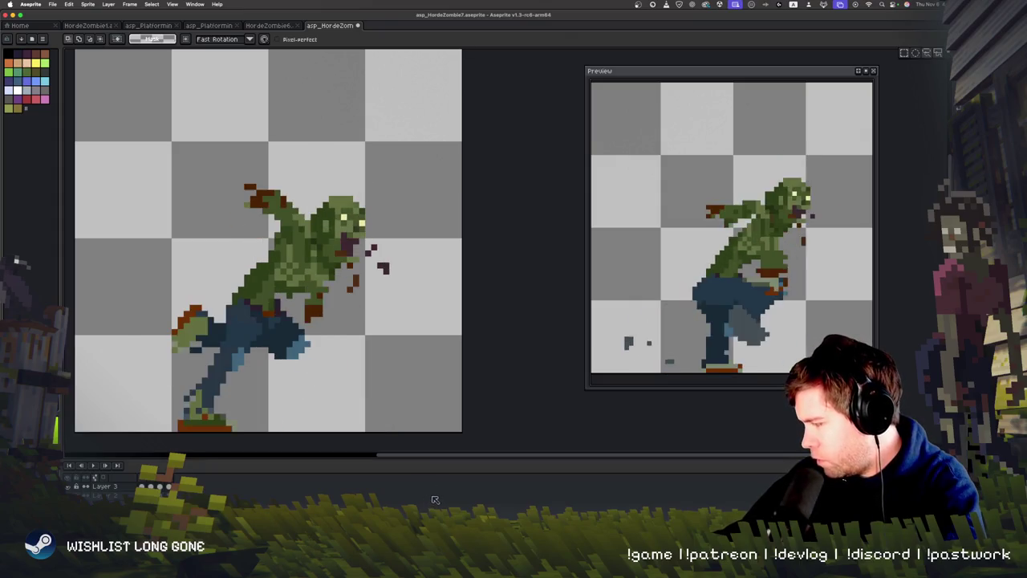
key("Right")
key("Left")
key("Right")
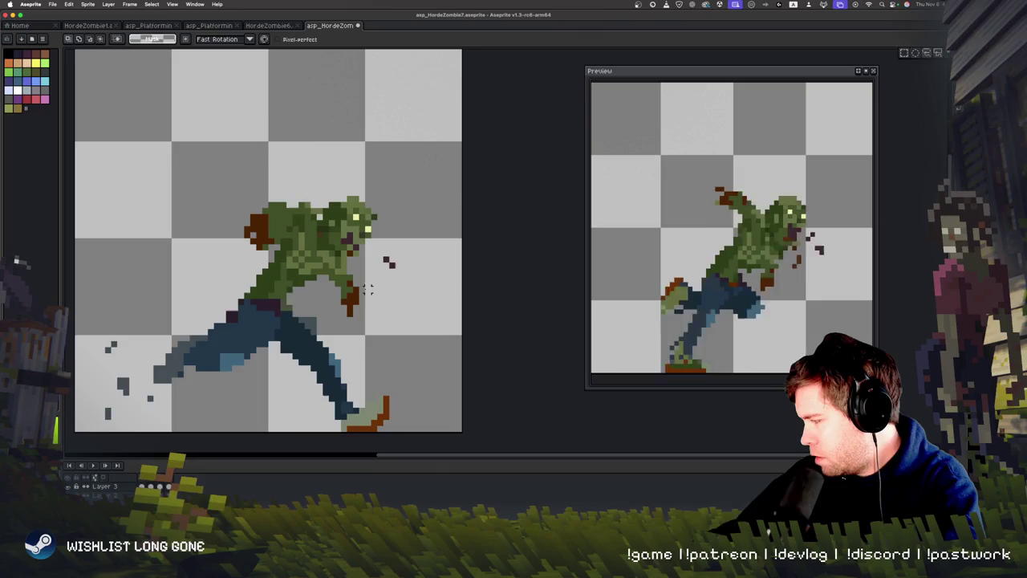
Lasso the torso, rotate it 7.4°, lower it 1 px, commit, and play the animation.
mouse_move(343, 324)
left_mouse_down()
mouse_move(236, 180)
mouse_move(240, 257)
left_mouse_up()
left_click_drag(391, 278, 401, 278)
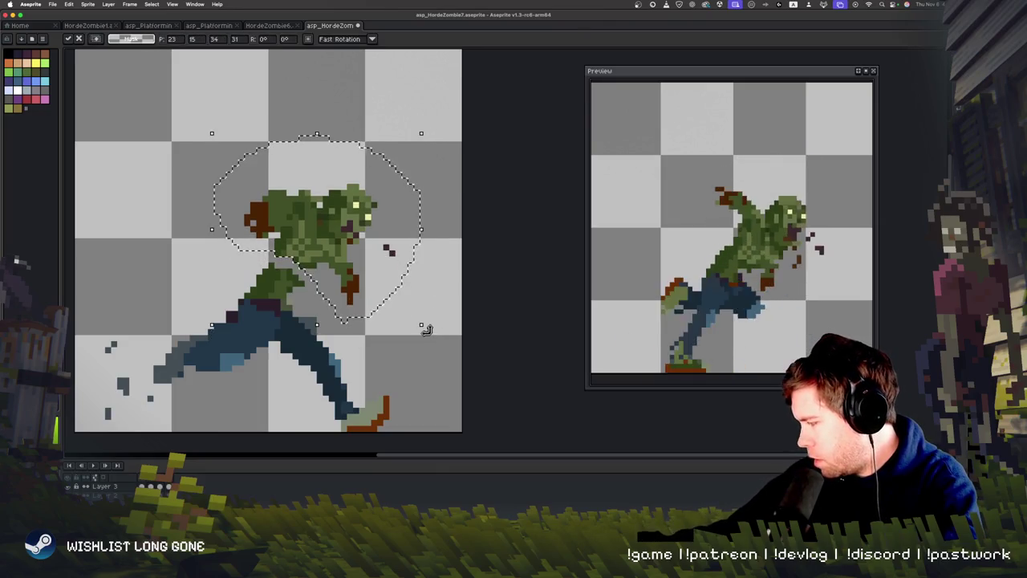
left_click_drag(353, 256, 353, 261)
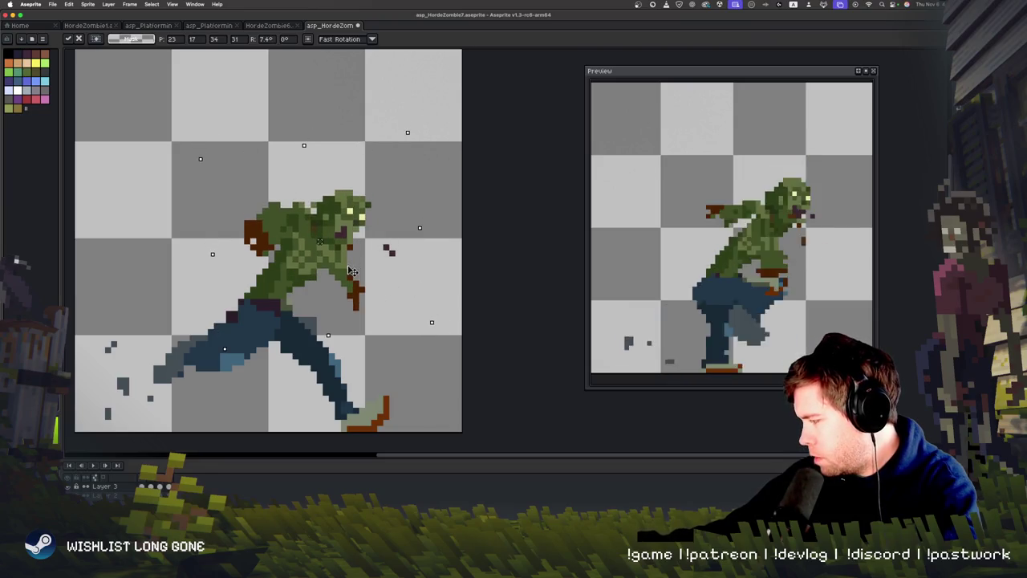
key("Return")
key("Return")
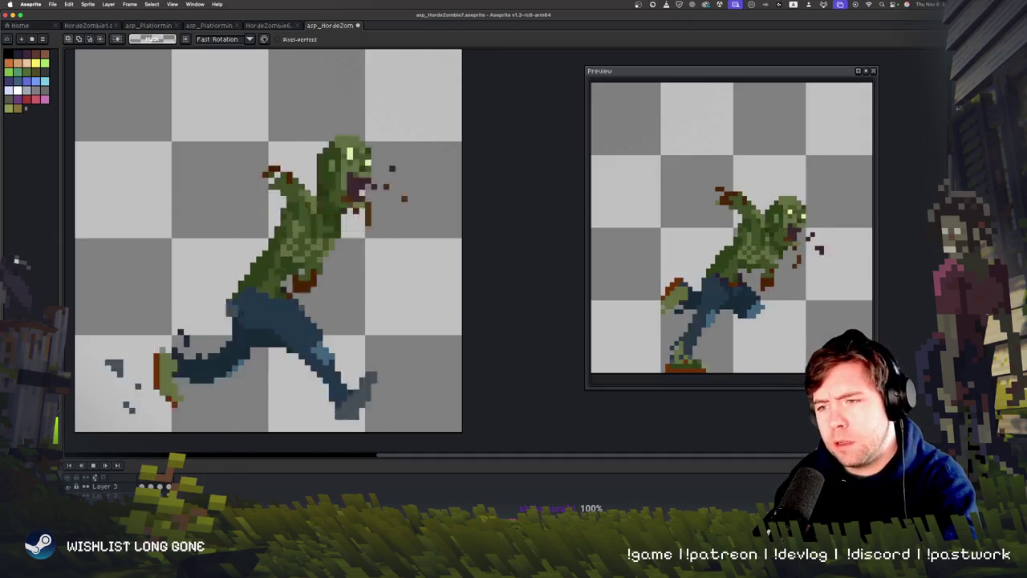
Stop playback, take the Pencil, and step forward through the frames to the crouched pose.
key("Return")
key("b")
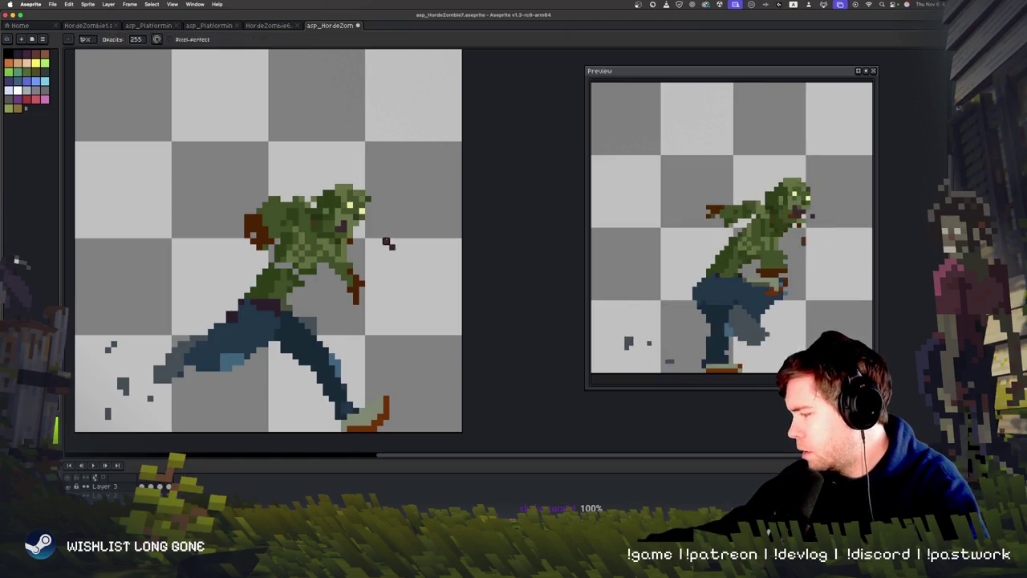
key("Right")
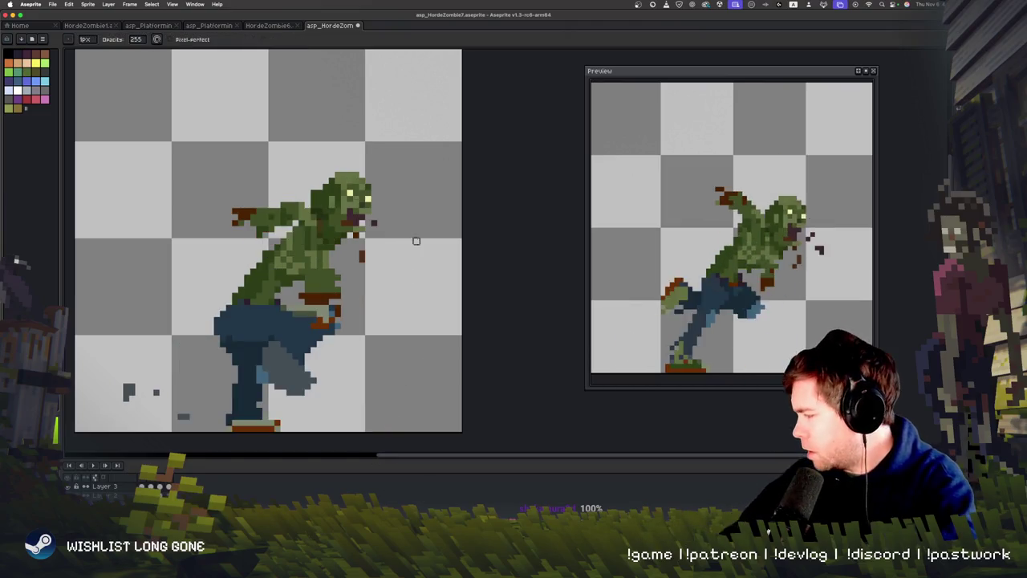
key("Right")
key("Right")
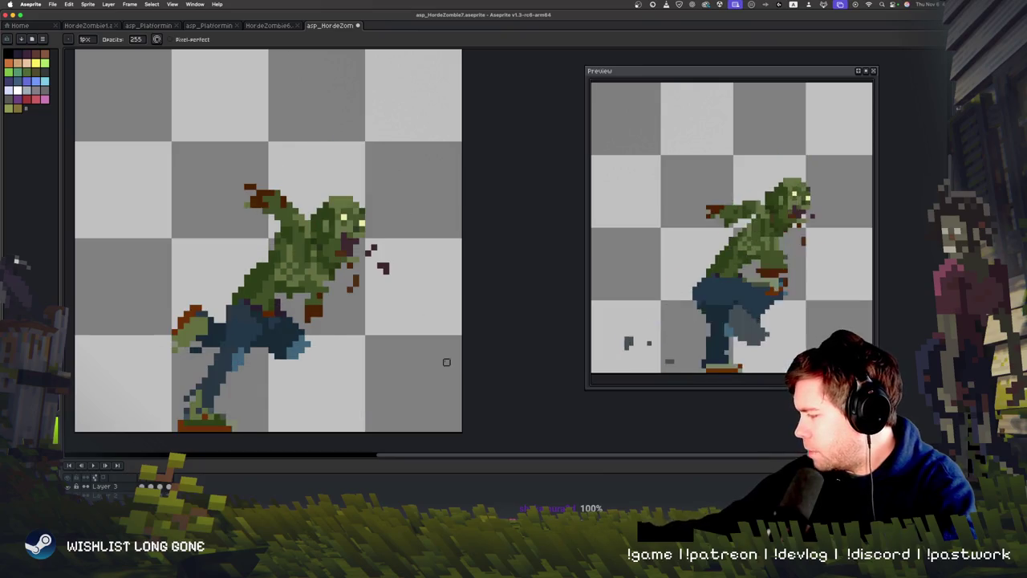
key("Right")
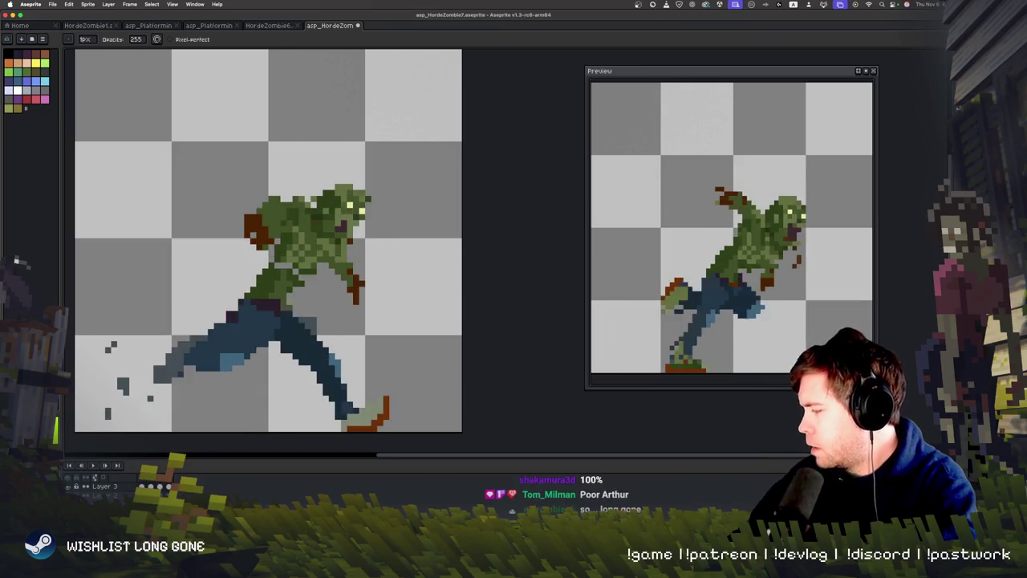
key("Right")
key("Right")
key("Right")
key("Right")
key("Right")
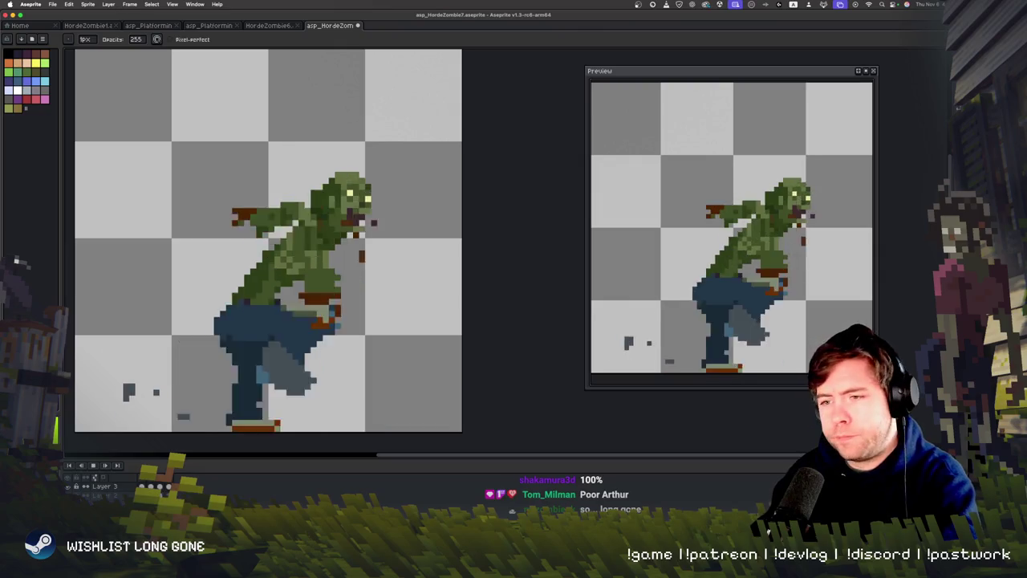
key("Right")
key("Right")
key("Right")
key("Right")
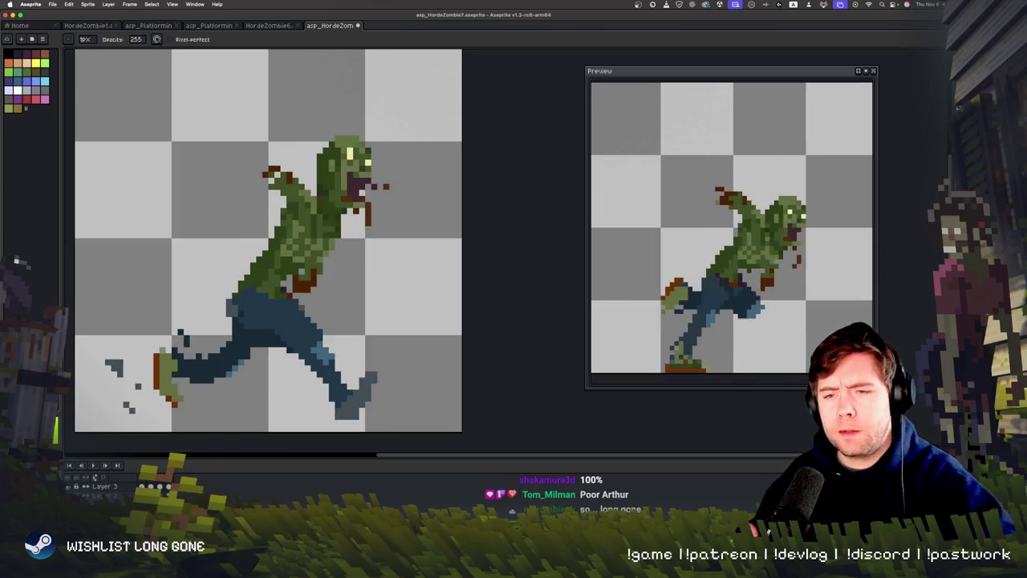